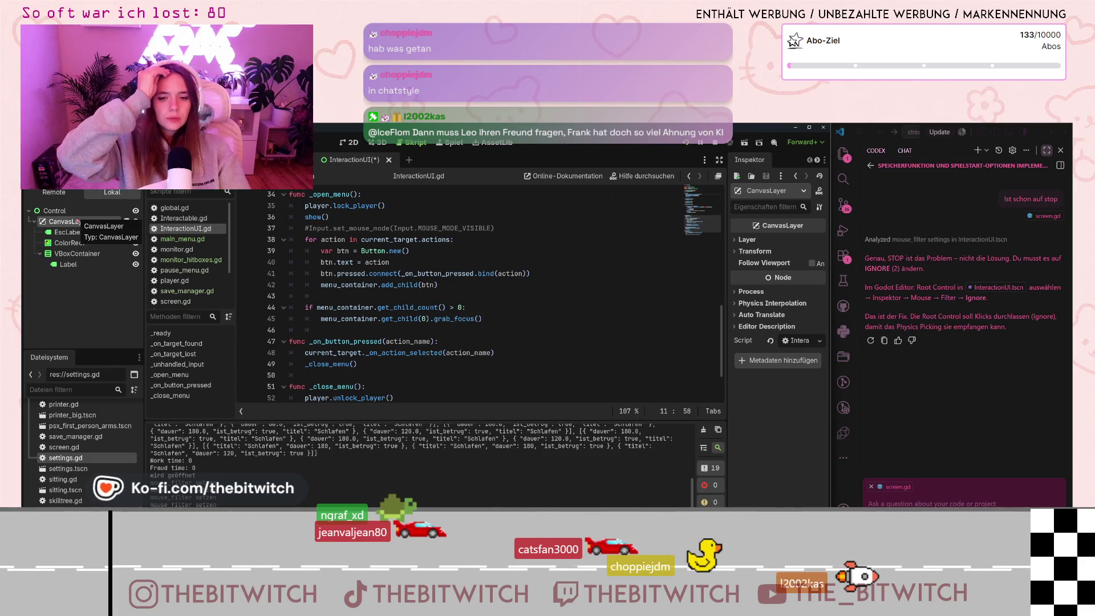
# Keep the InteractionUI root Control's mouse filter on Ignore and save the scene
pyautogui.click(66, 210)
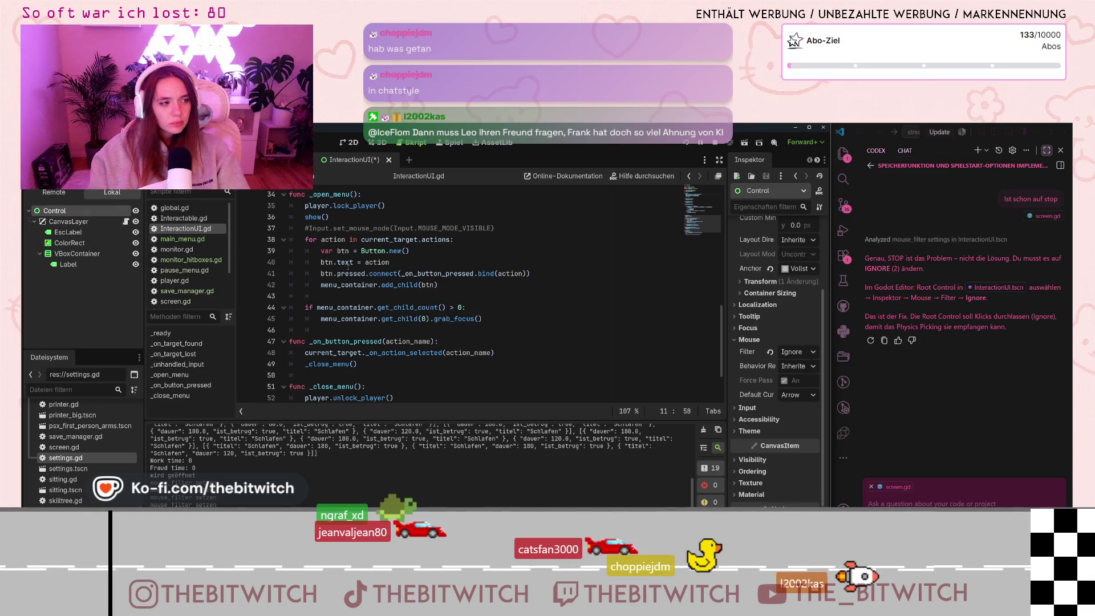
pyautogui.click(815, 353)
pyautogui.click(805, 322)
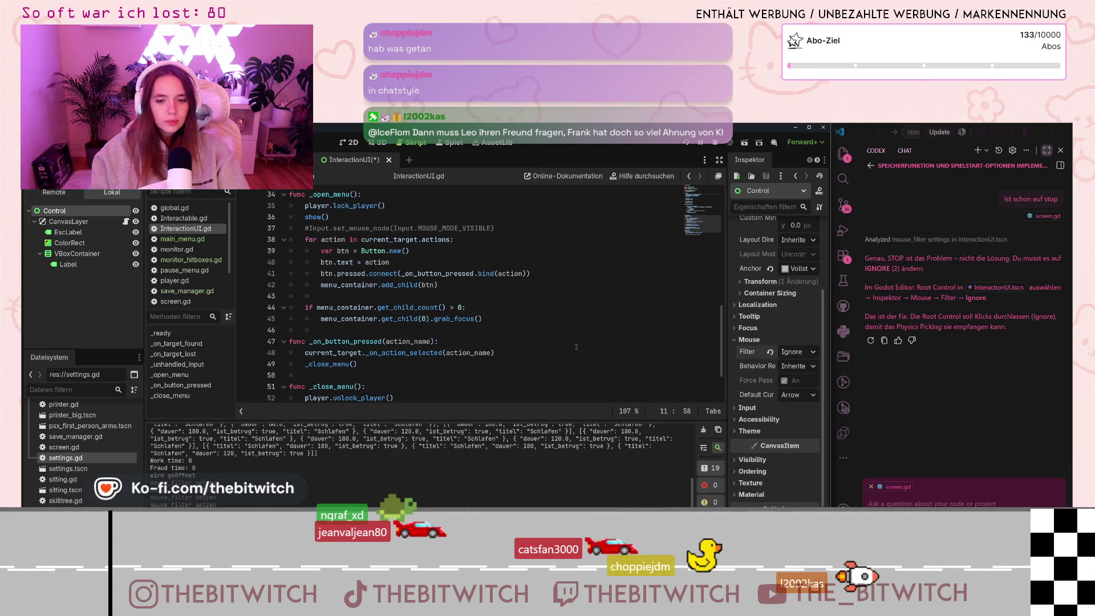
pyautogui.click(576, 346)
pyautogui.hotkey('ctrl', 's')
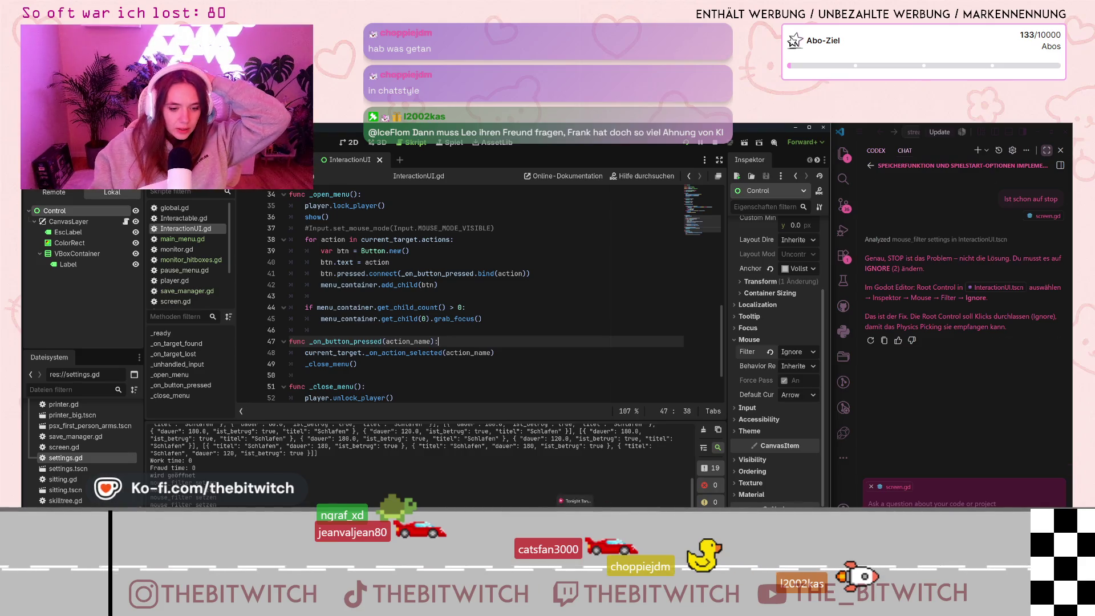
pyautogui.hotkey('alt', 'Tab')
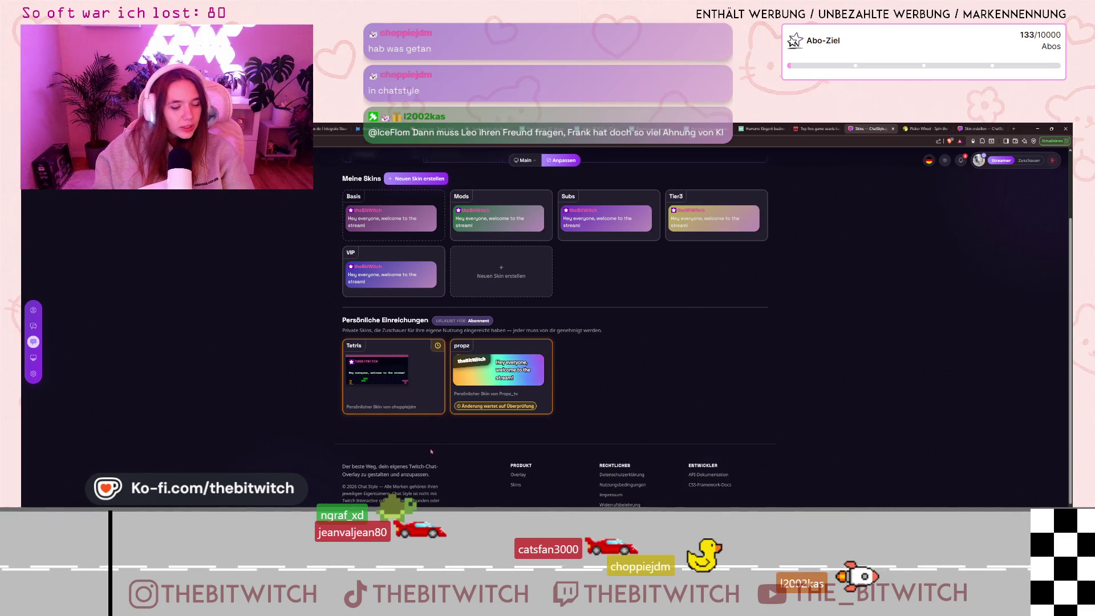
# Approve the Tetris submission under Persönliche Einreichungen and minimize the browser
pyautogui.click(428, 422)
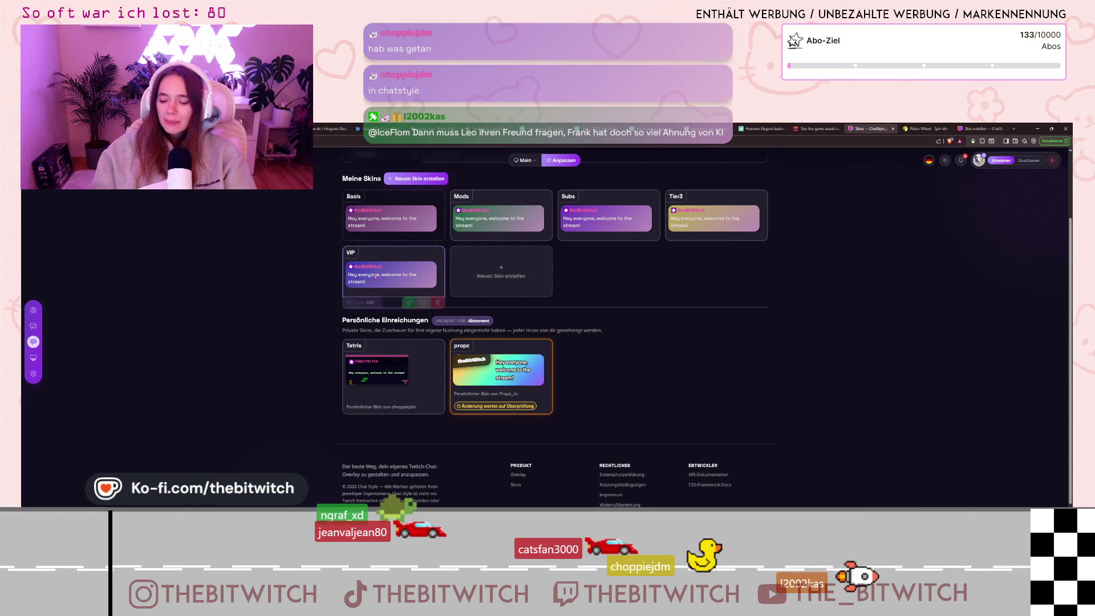
pyautogui.click(1037, 129)
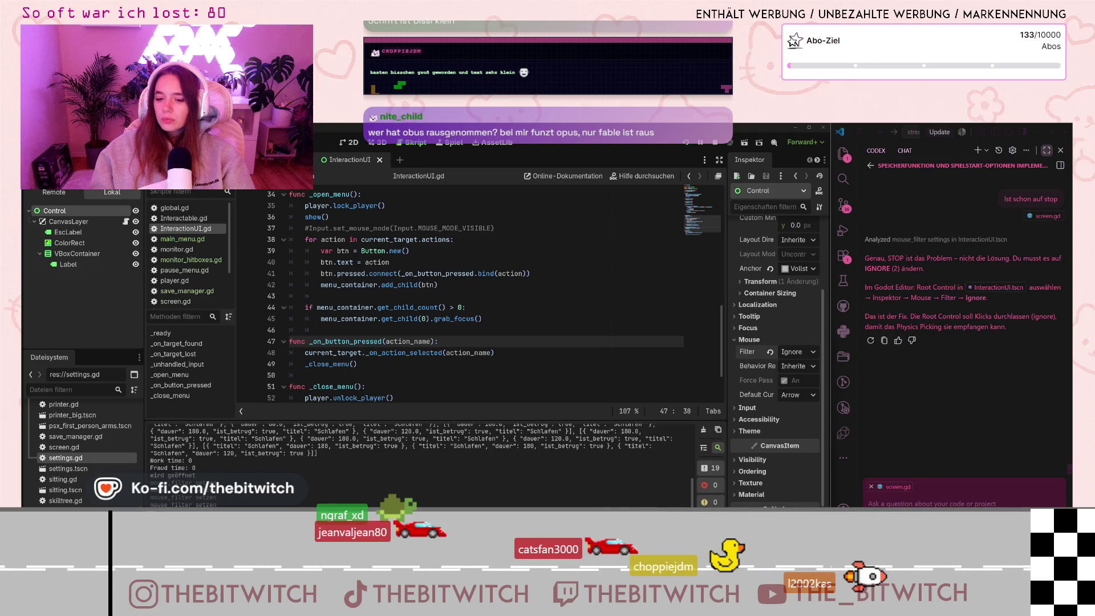
pyautogui.hotkey('ctrl', 'alt', '.')
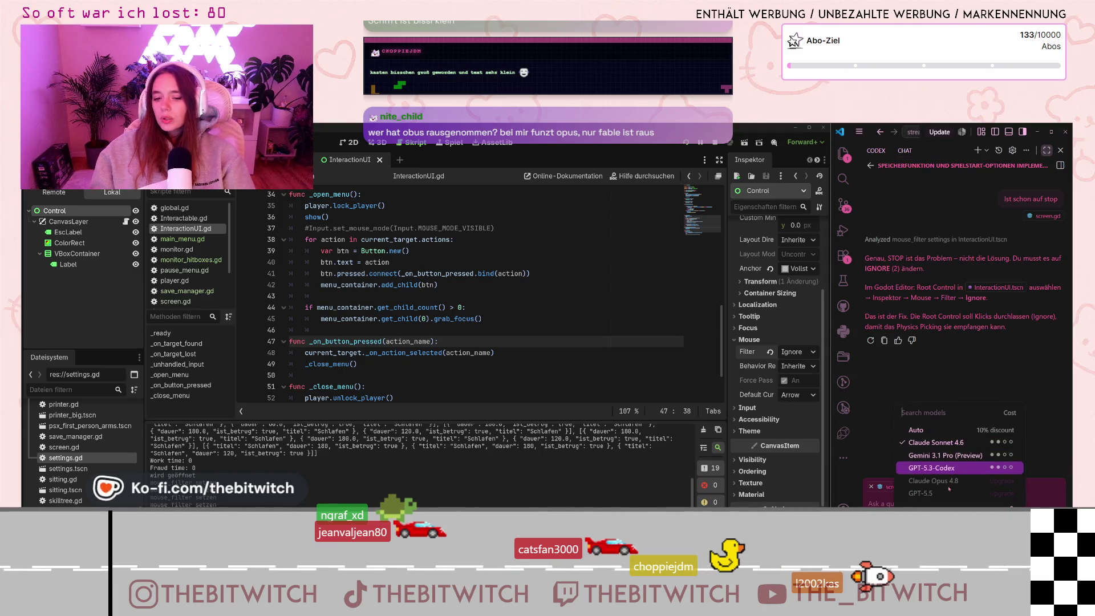
pyautogui.press('Down')
pyautogui.press('Down')
pyautogui.press('Return')
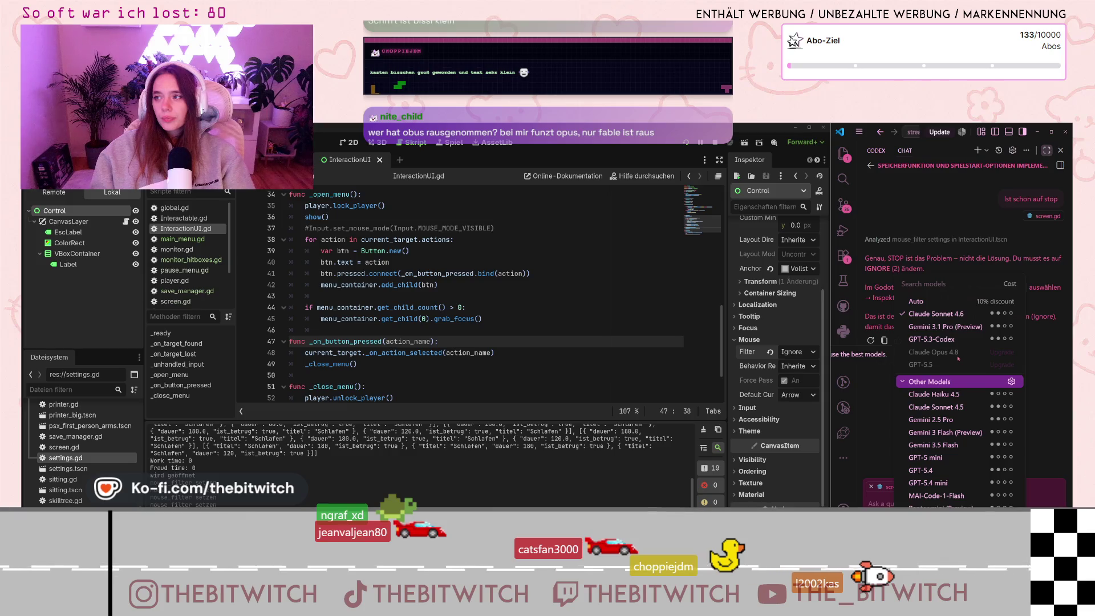
pyautogui.click(1048, 414)
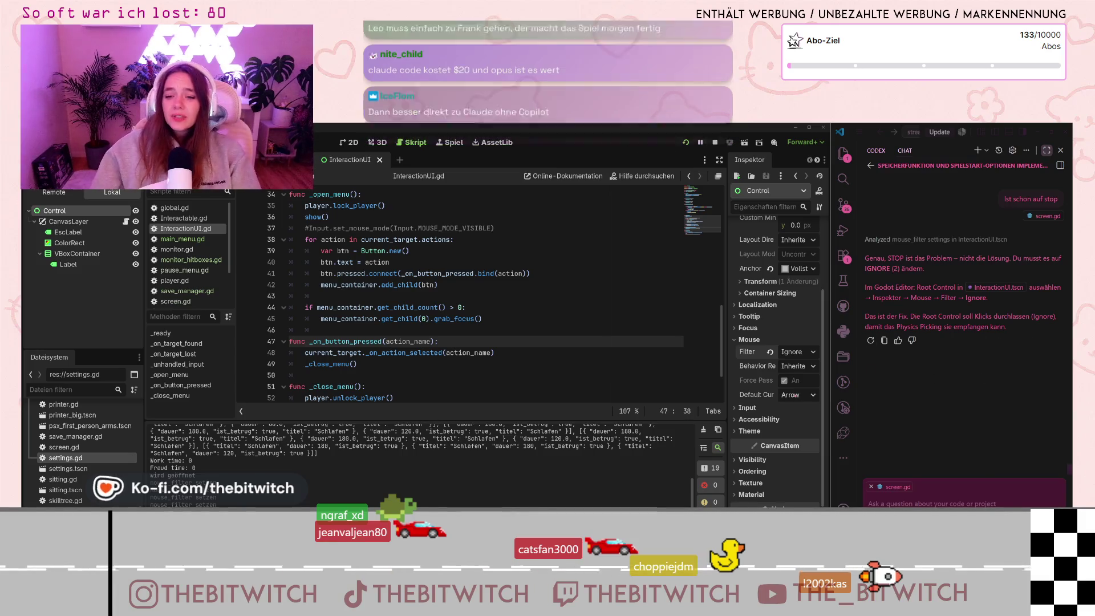
pyautogui.moveTo(830, 393); pyautogui.dragTo(608, 393)
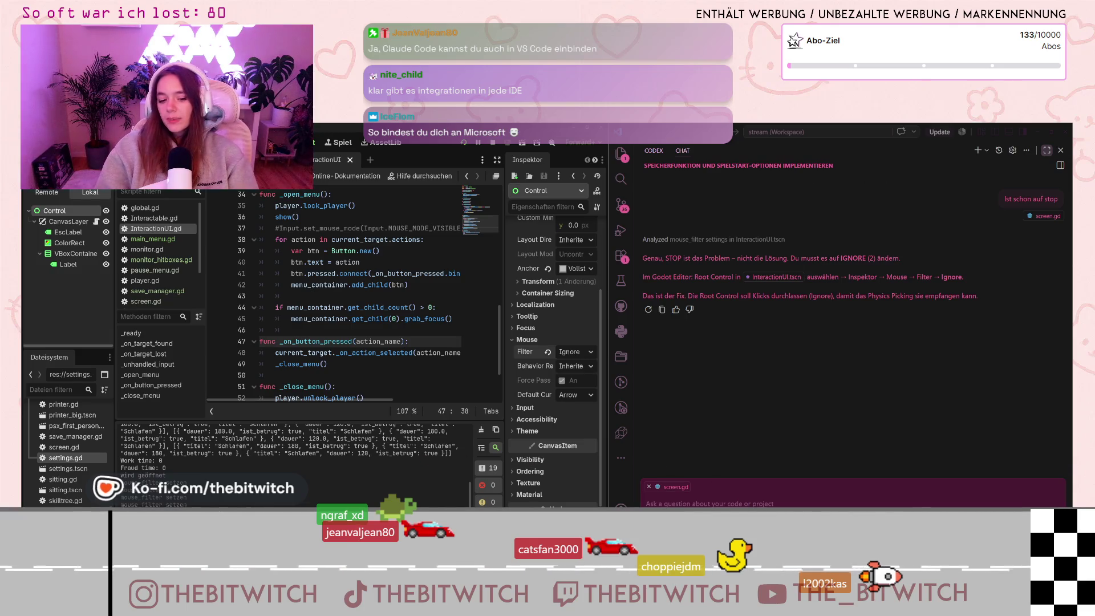
# Open Language Models through the gear next to Other Models in the chat model picker
pyautogui.click(709, 509)
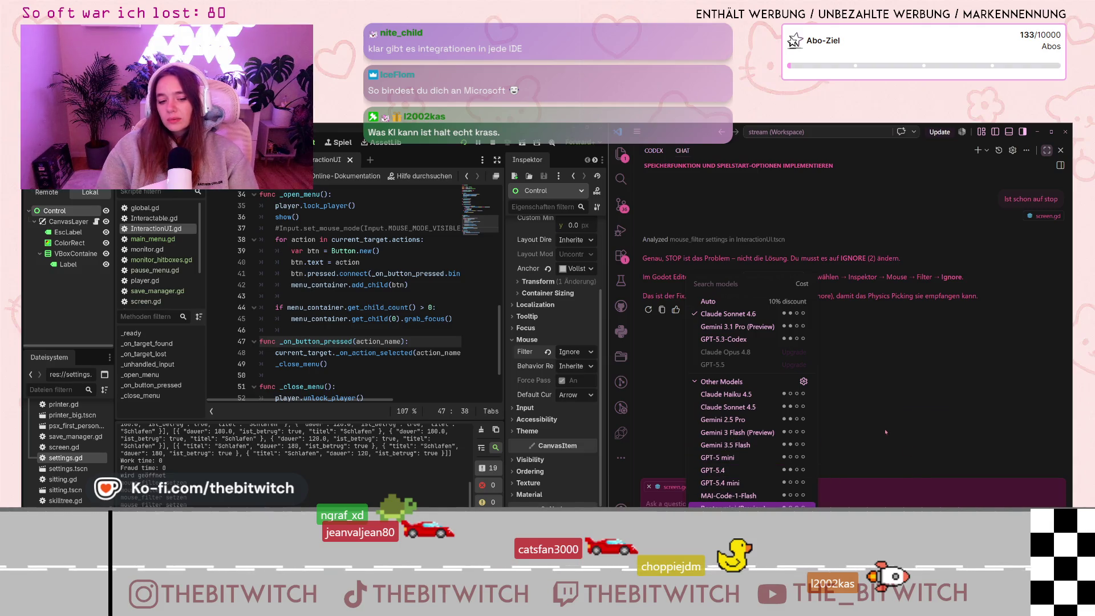
pyautogui.press('Up')
pyautogui.press('Up')
pyautogui.press('Up')
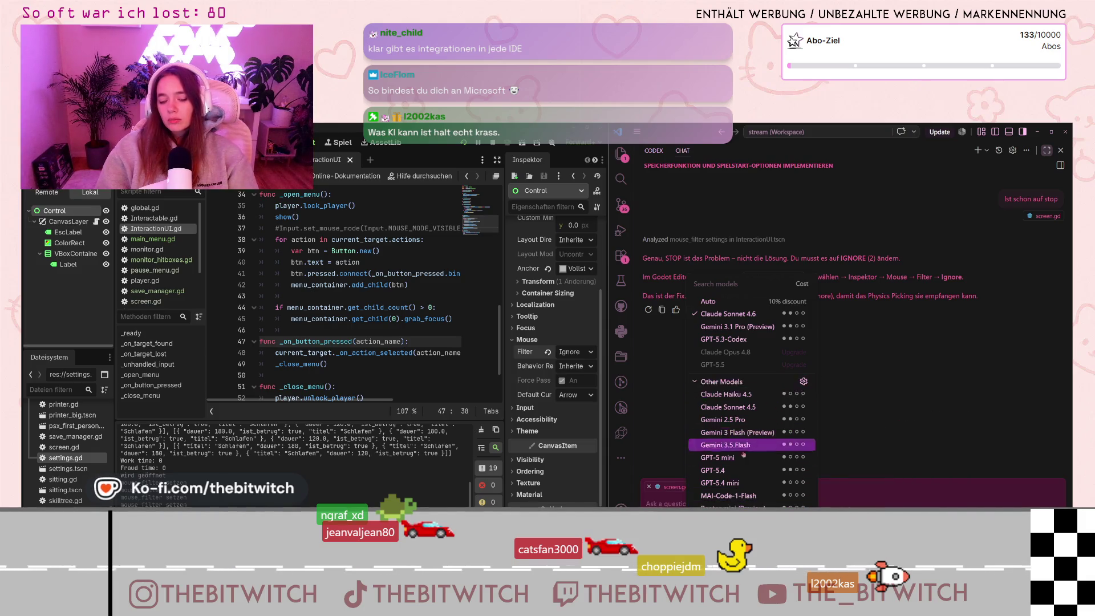
pyautogui.click(804, 382)
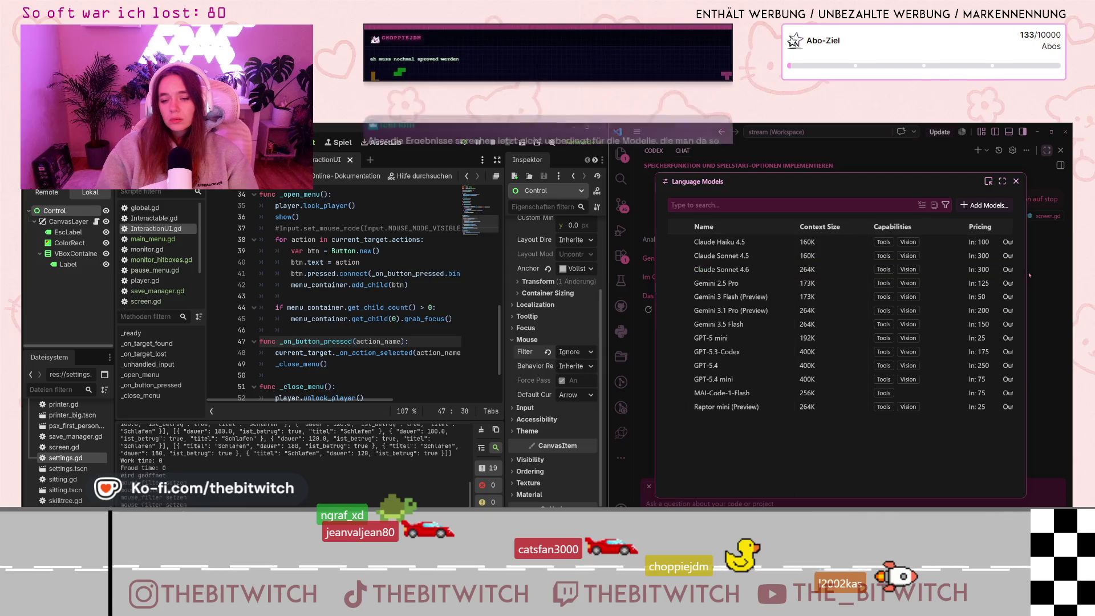
# Widen the Language Models dialog to see output and cache prices, close it, and maximize the chat panel
pyautogui.moveTo(1028, 278); pyautogui.dragTo(1065, 278)
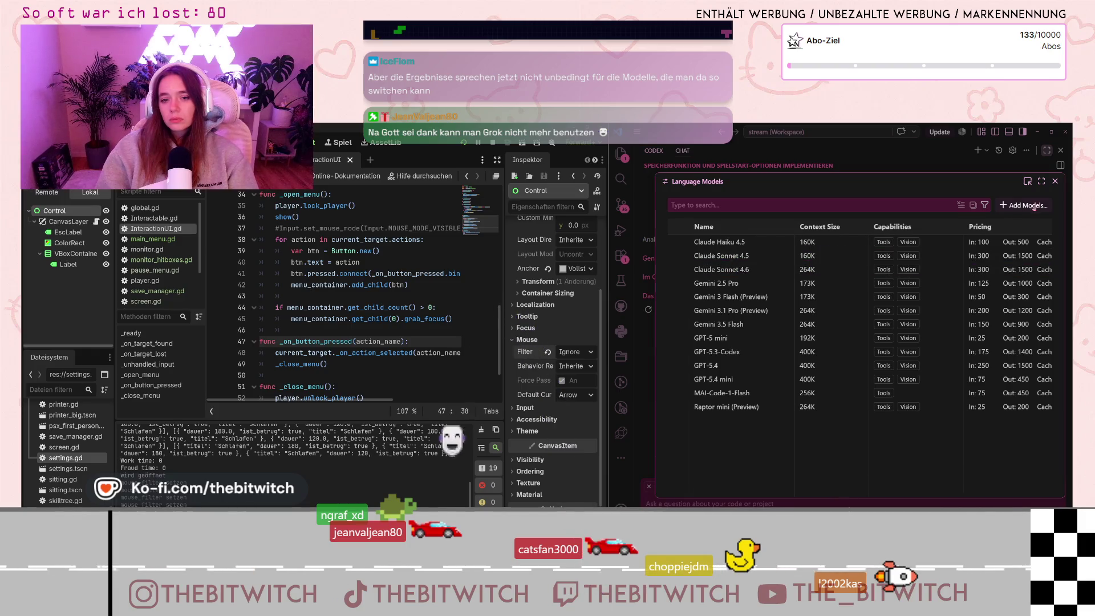
pyautogui.press('Escape')
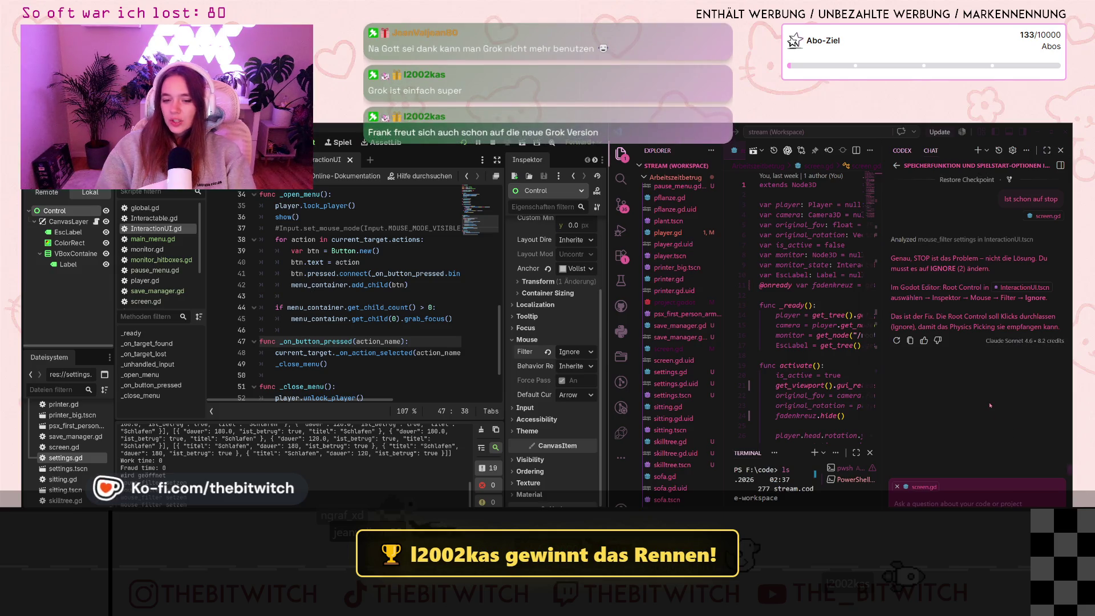
pyautogui.click(1046, 151)
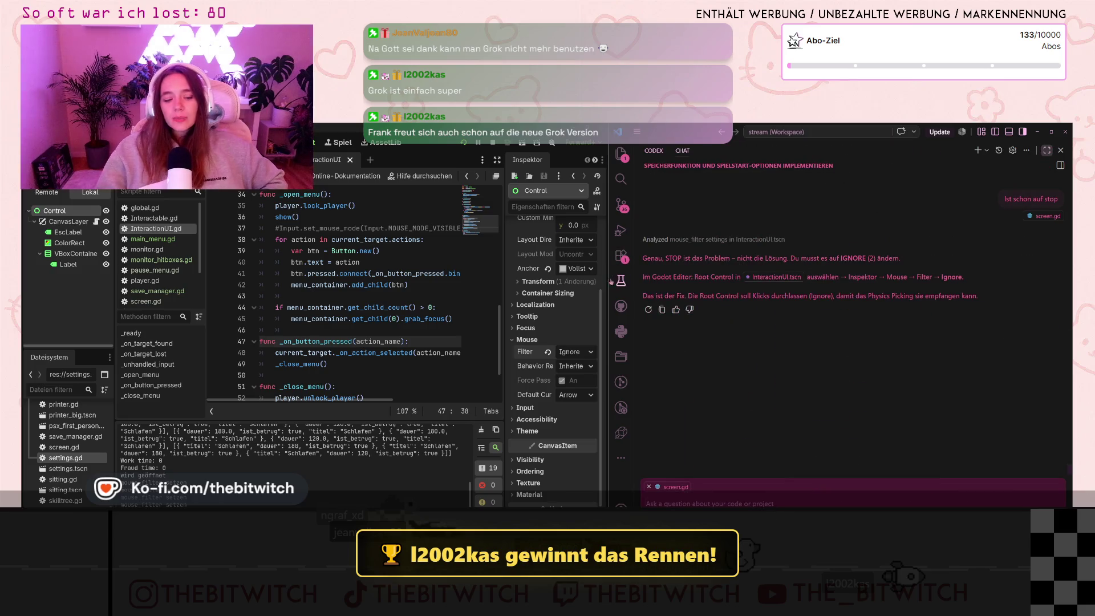
# Drag the Godot–VS Code divider right to widen Godot, then switch to the browser
pyautogui.moveTo(609, 281); pyautogui.dragTo(811, 285)
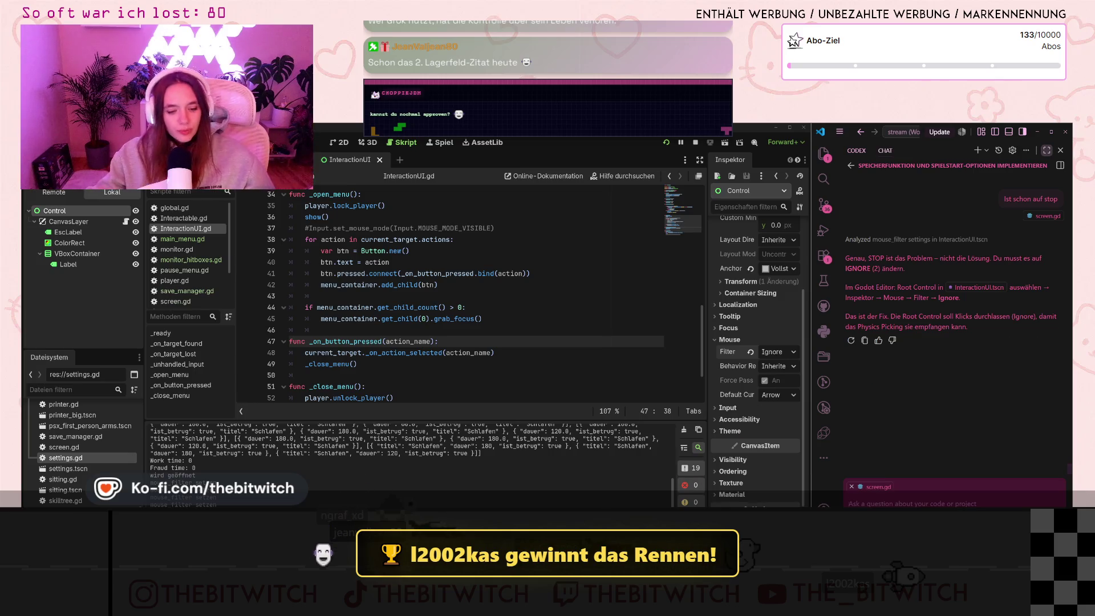
pyautogui.hotkey('alt', 'Tab')
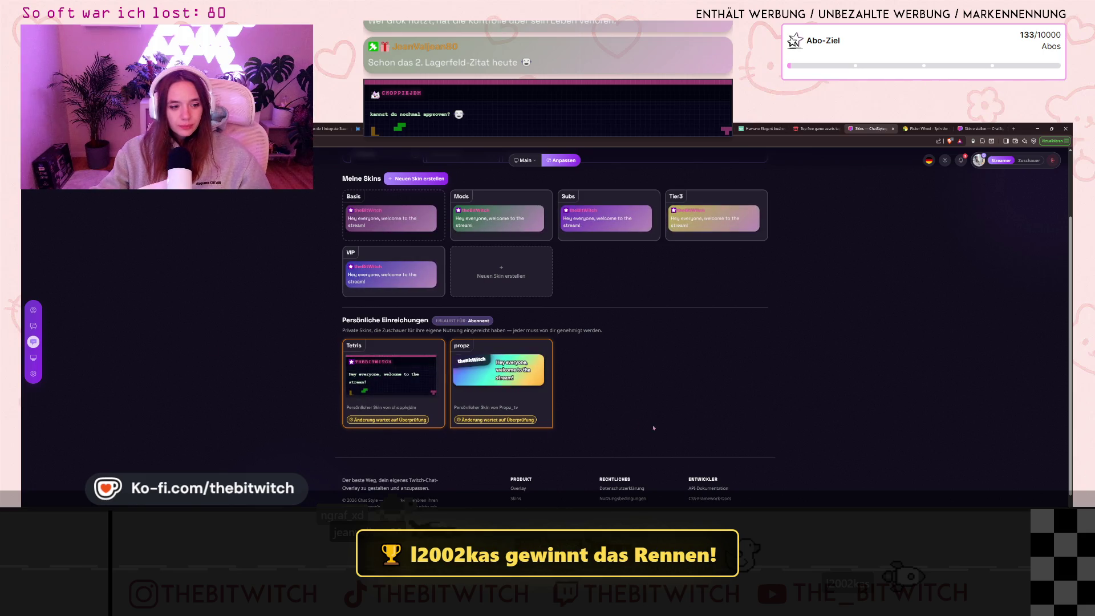
# Review and approve (Überprüfen, Genehmigen) the propz card, then the Tetris card
pyautogui.moveTo(536, 435)
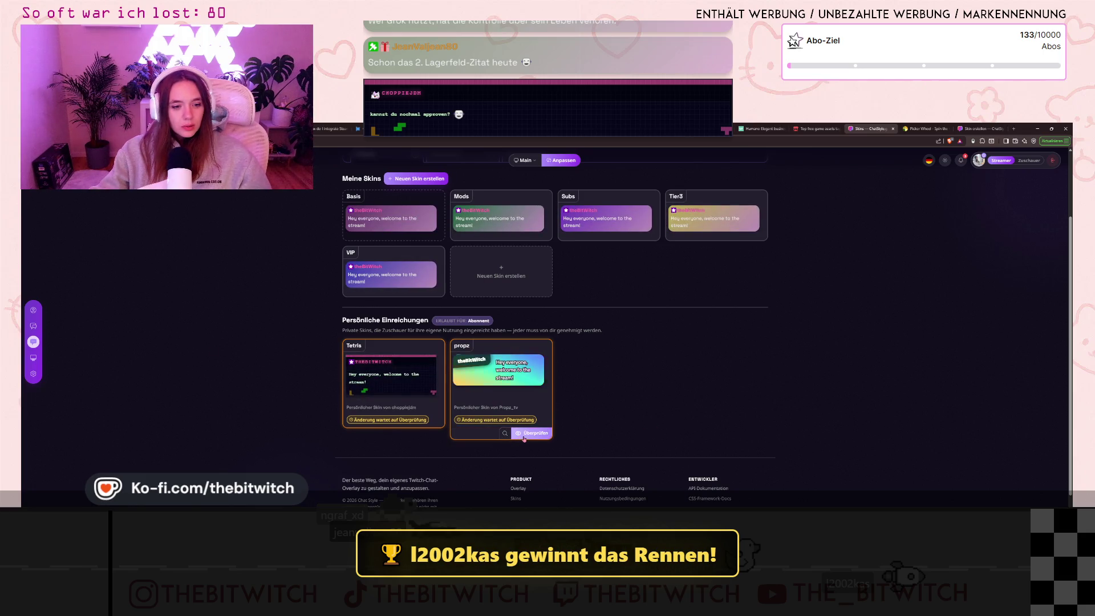
pyautogui.click(536, 433)
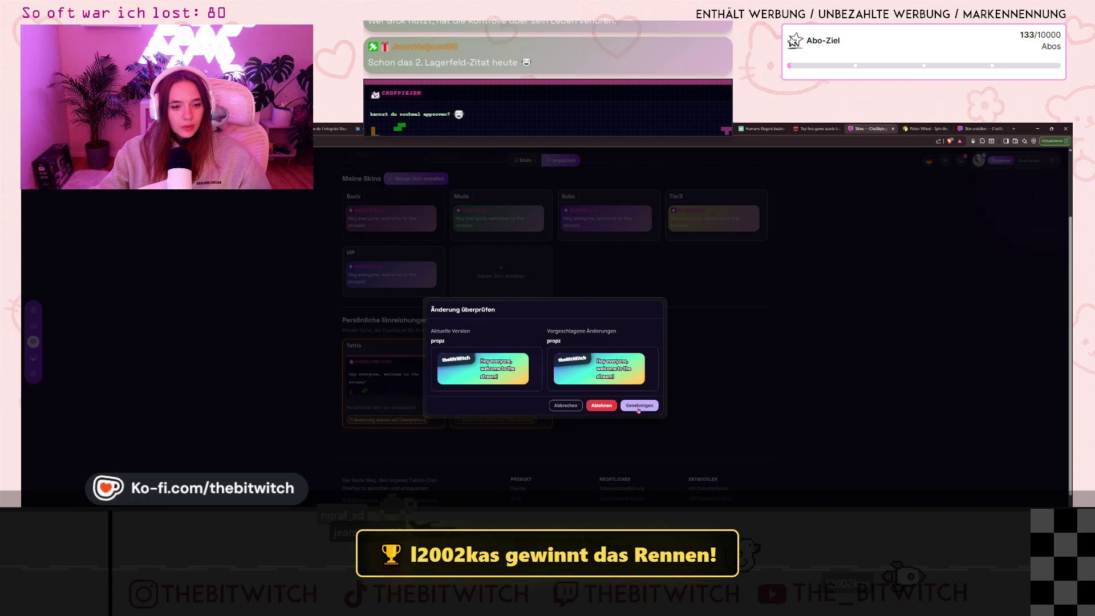
pyautogui.click(638, 409)
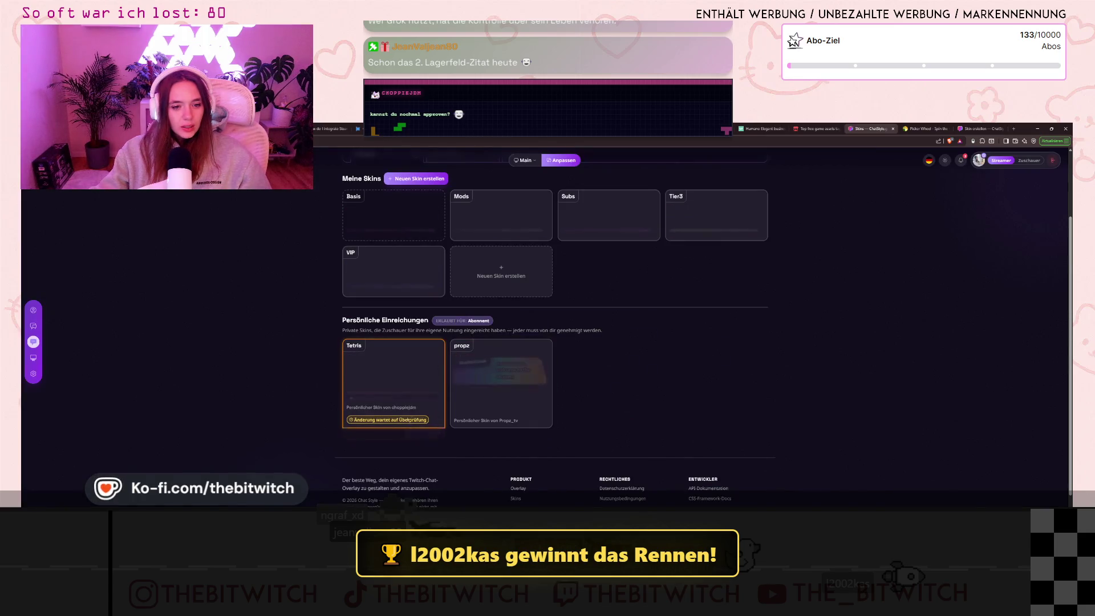
pyautogui.click(446, 435)
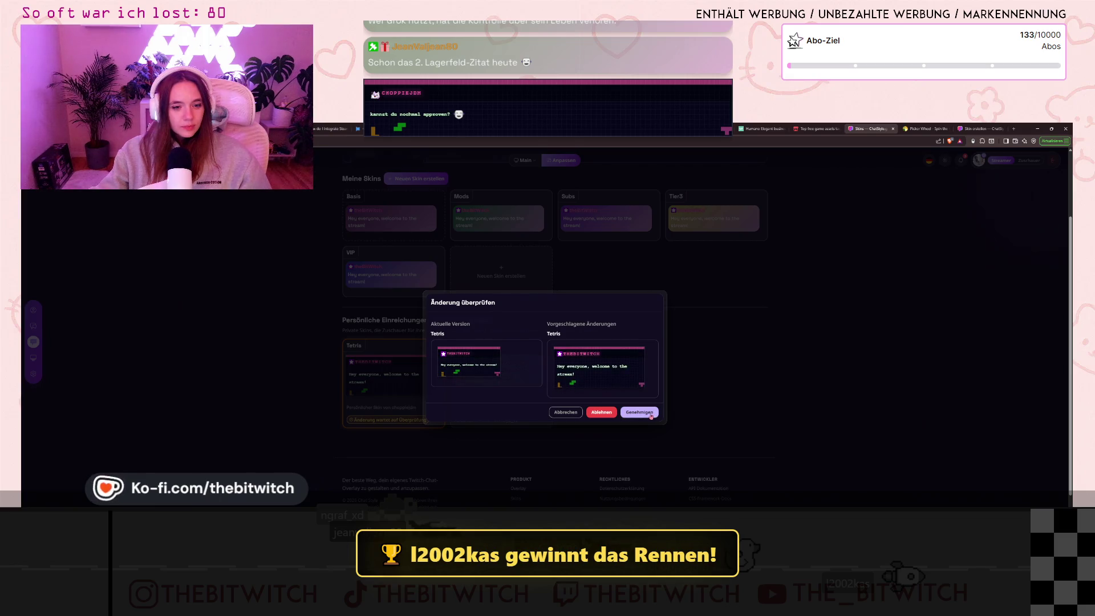
pyautogui.click(643, 415)
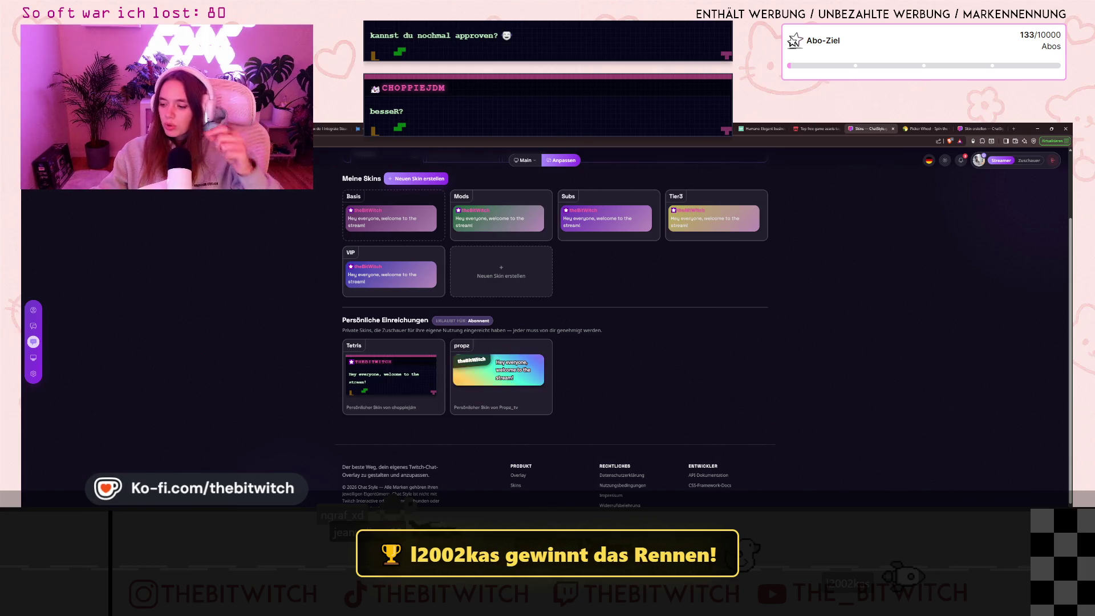
pyautogui.moveTo(372, 288)
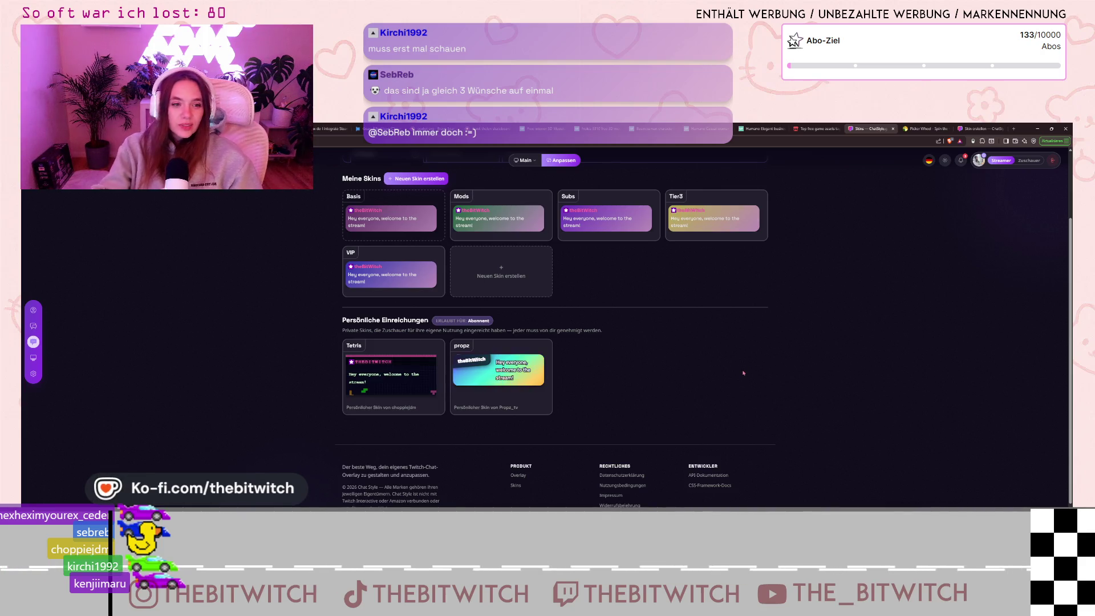
# Scroll the Skins page up to the Active Template tabs, then switch back to Godot
pyautogui.scroll(2, 744, 368)
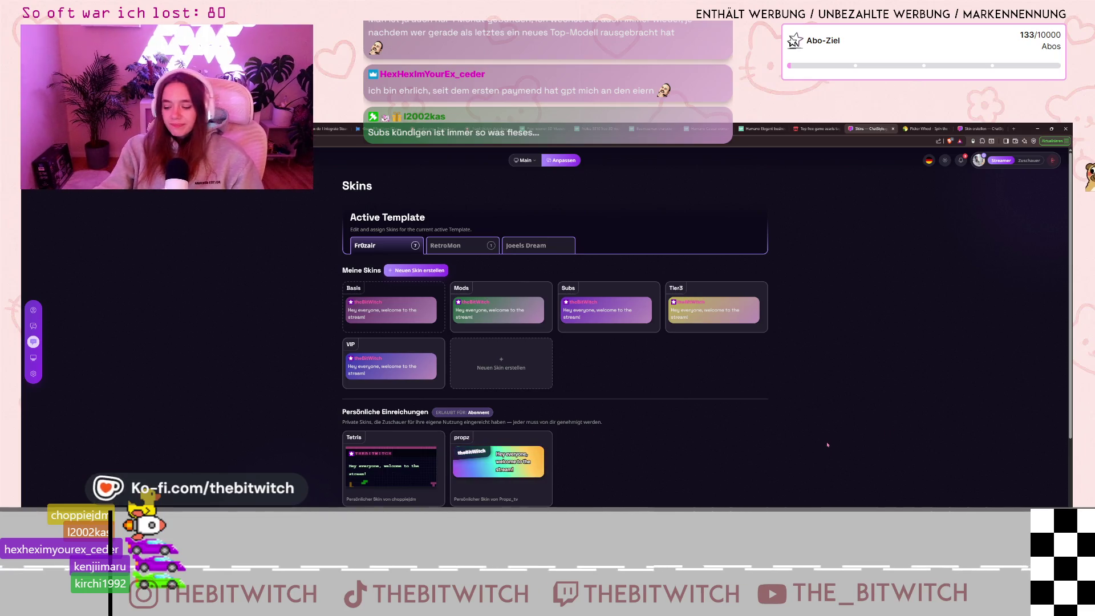
pyautogui.hotkey('alt', 'Tab')
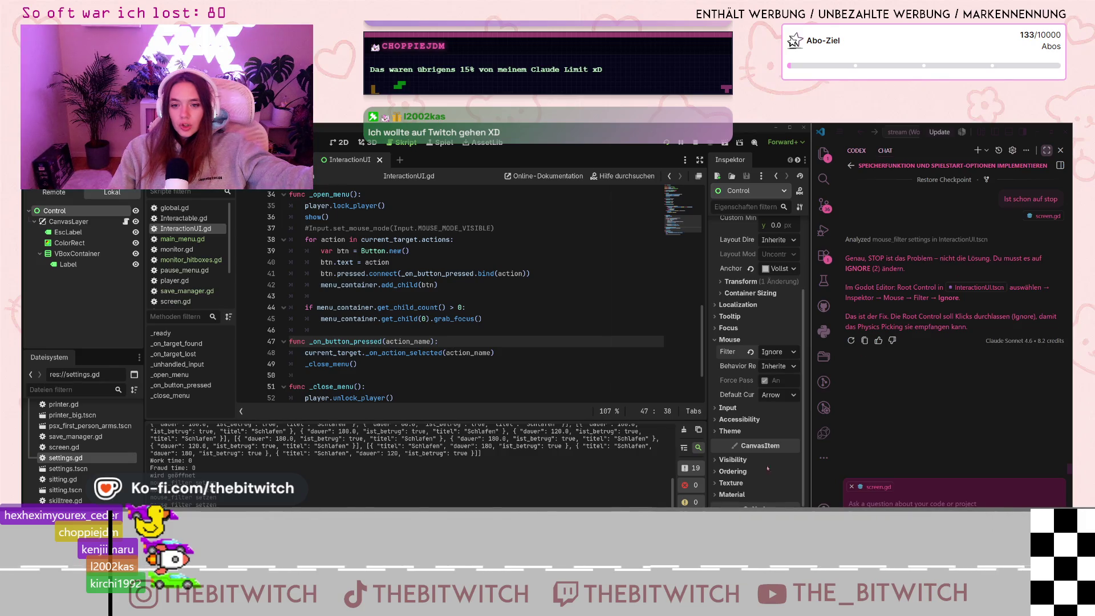
# Run the game via Neuer Spielstand, sit at the desk, switch the monitor on, then draft 'hat genau gar nichts geändert'
pyautogui.click(446, 299)
pyautogui.hotkey('ctrl', 's')
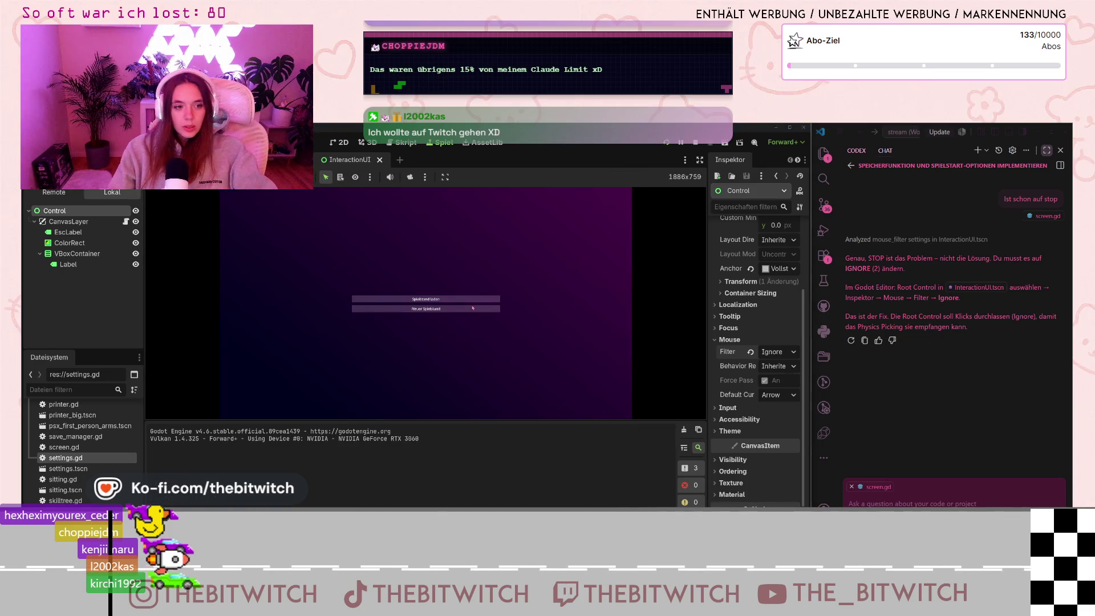
pyautogui.click(473, 308)
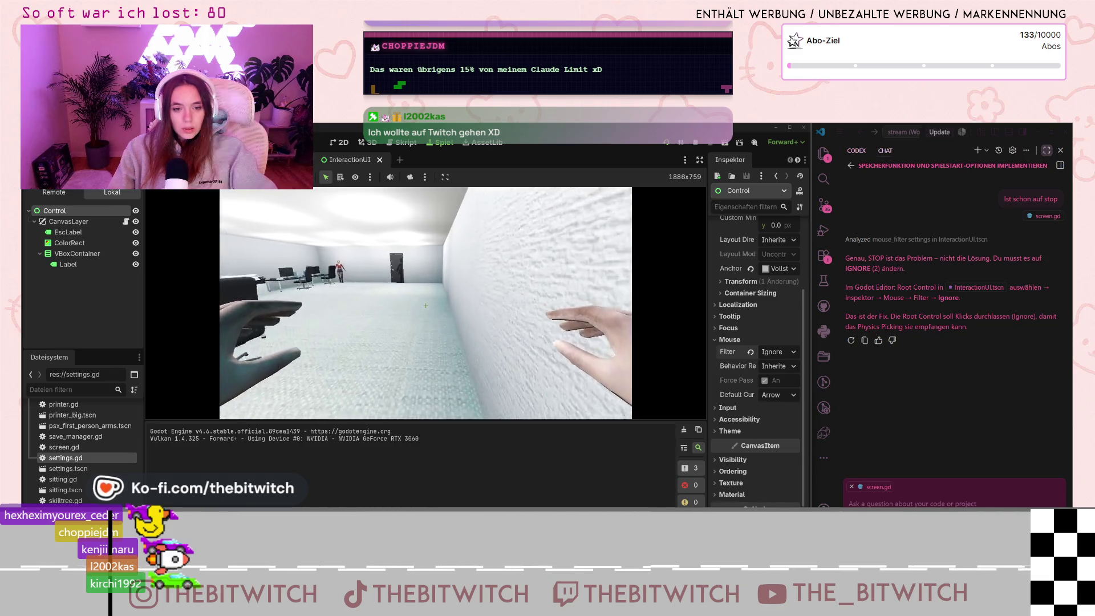
pyautogui.moveTo(426, 305)
pyautogui.click(425, 306)
pyautogui.click(344, 258)
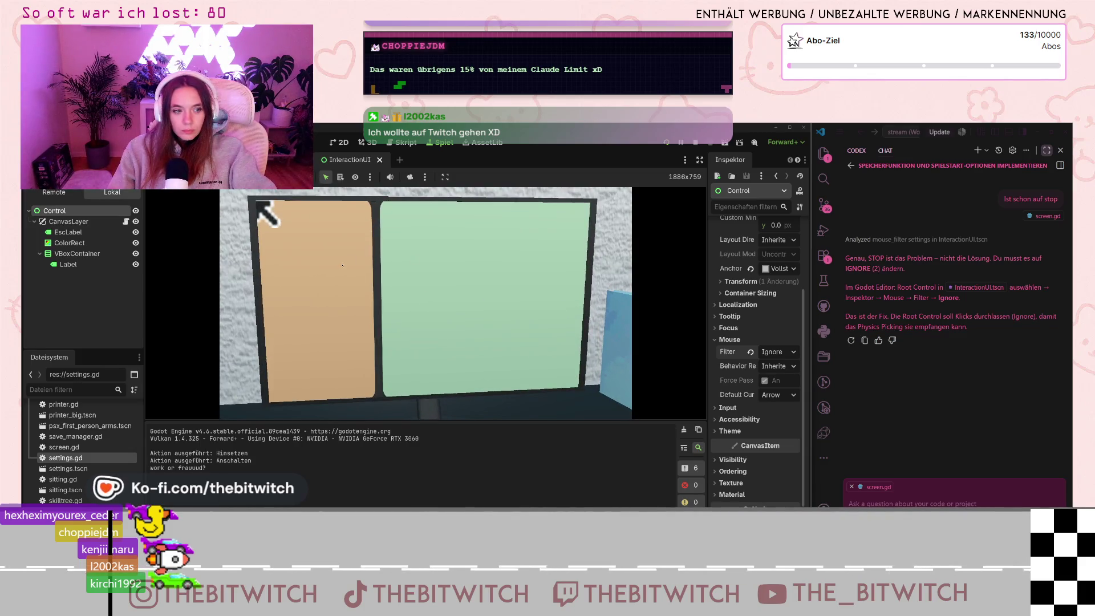
pyautogui.click(844, 491)
pyautogui.write('h')
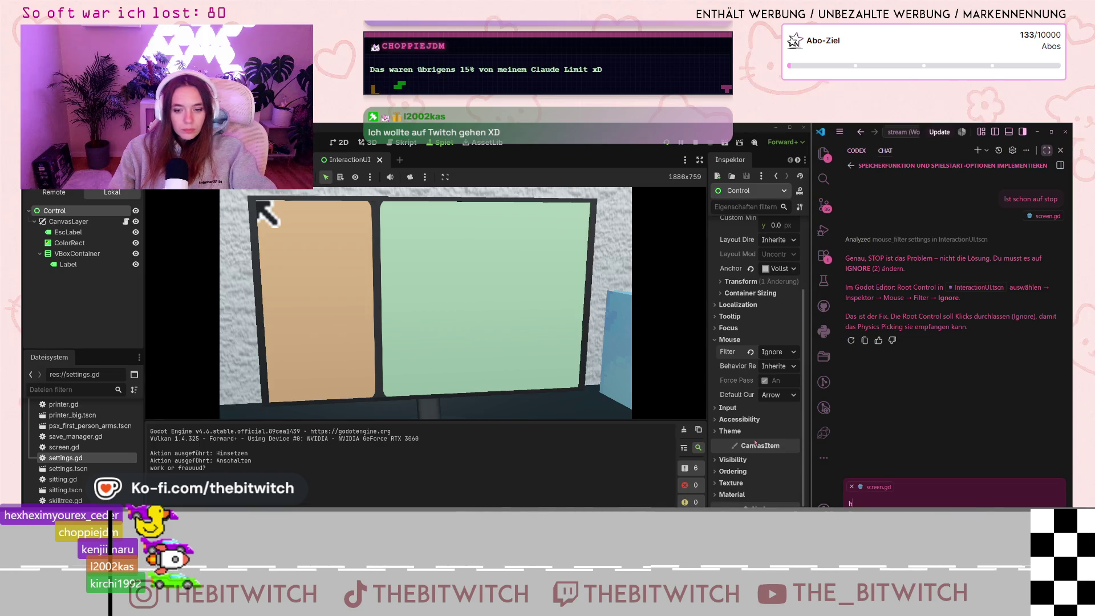
pyautogui.write('at genau gar')
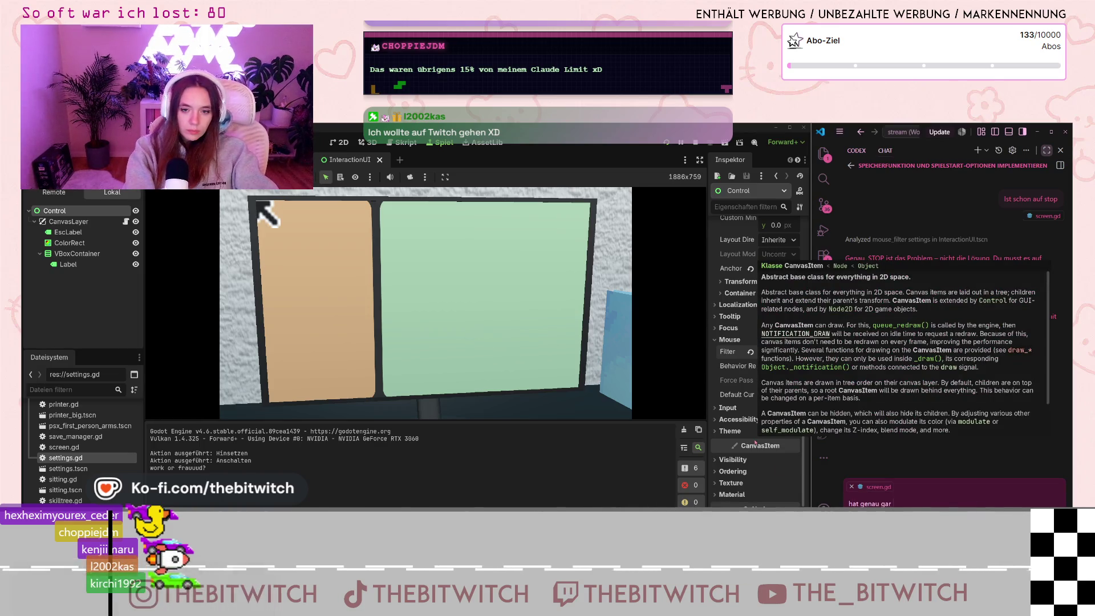
pyautogui.write(' nichts geändert')
# Send 'hat genau gar nichts geändert' to the Codex chat
pyautogui.press('Return')
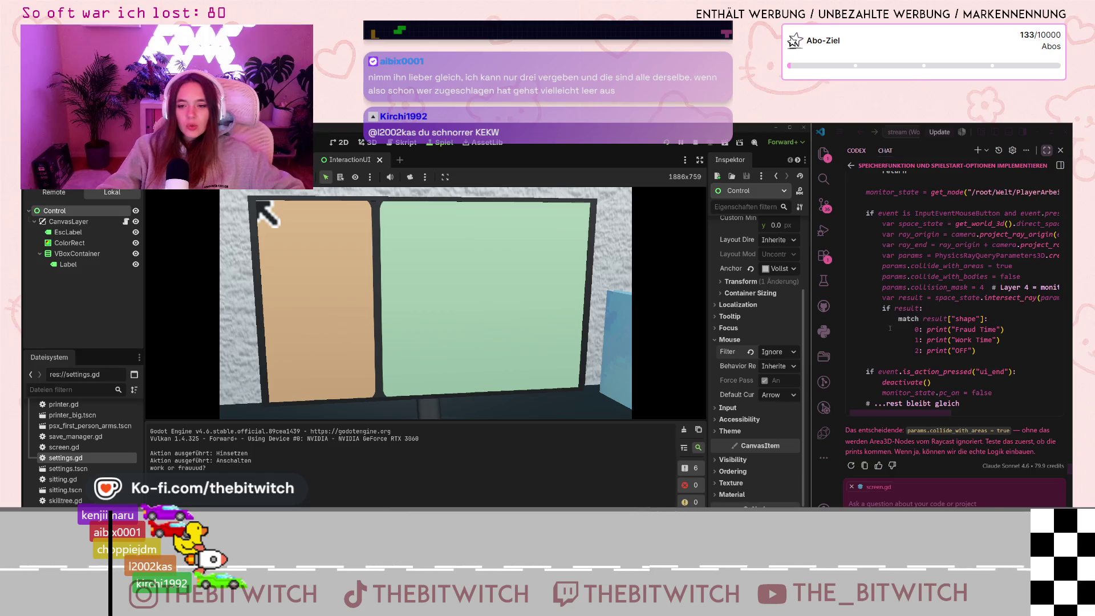
pyautogui.scroll(1, 898, 330)
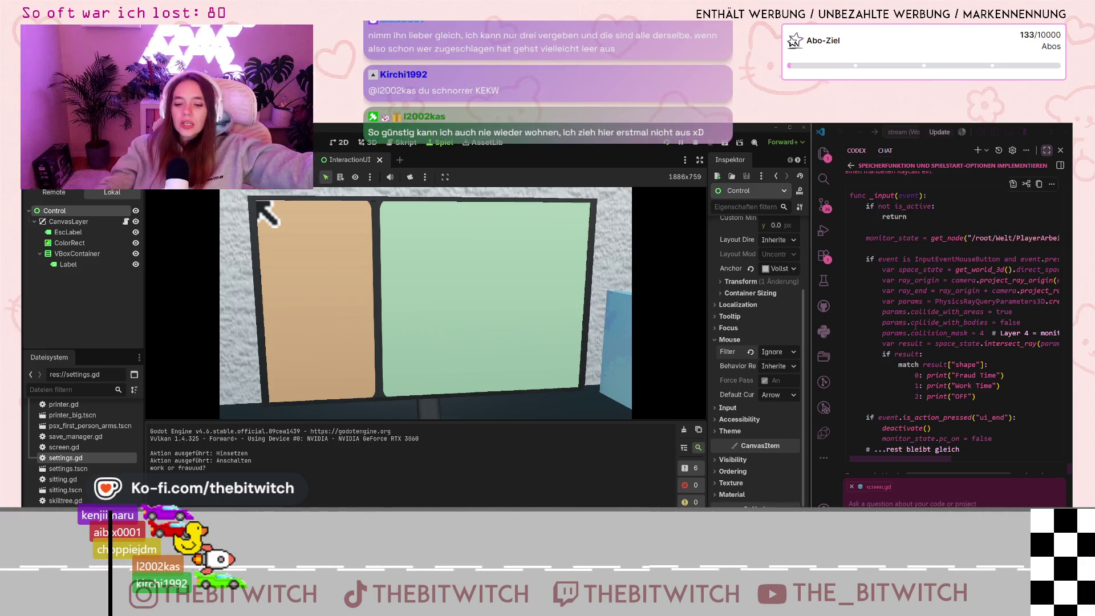
pyautogui.click(907, 514)
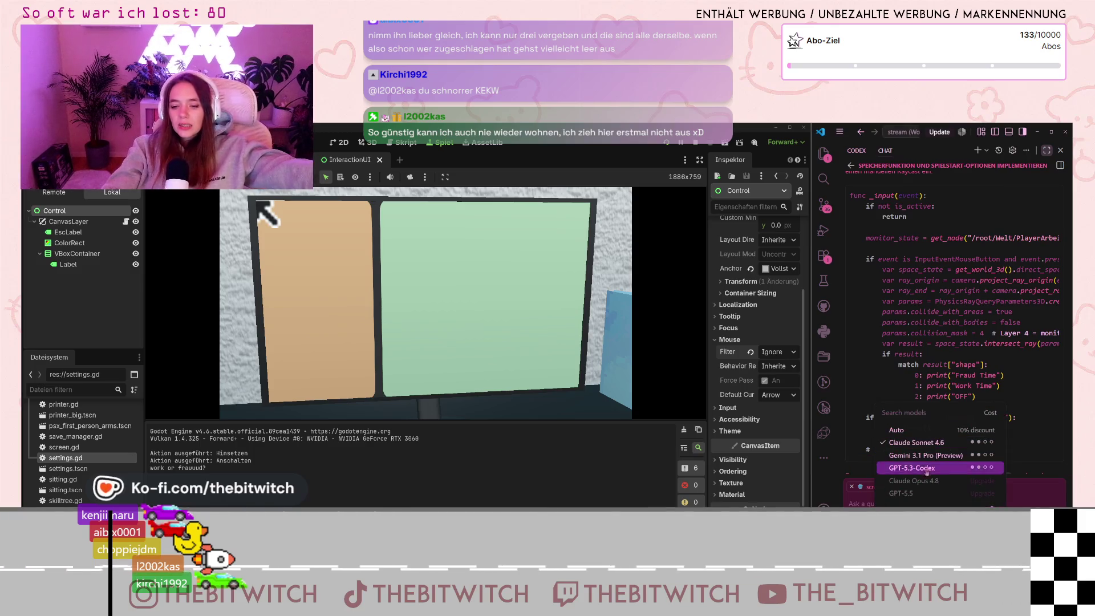
pyautogui.moveTo(934, 475)
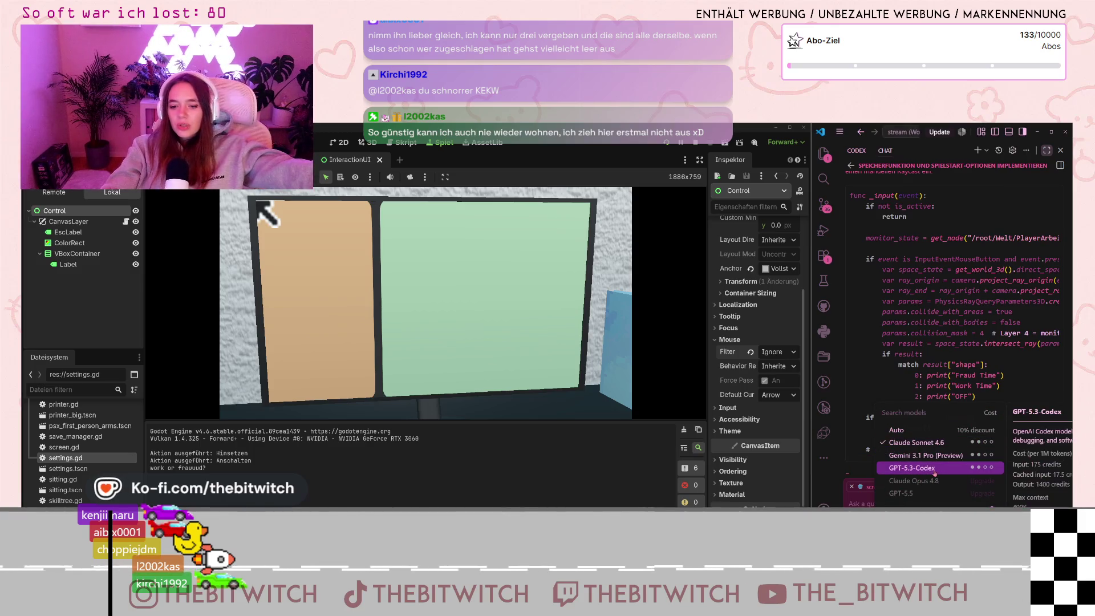
pyautogui.click(975, 374)
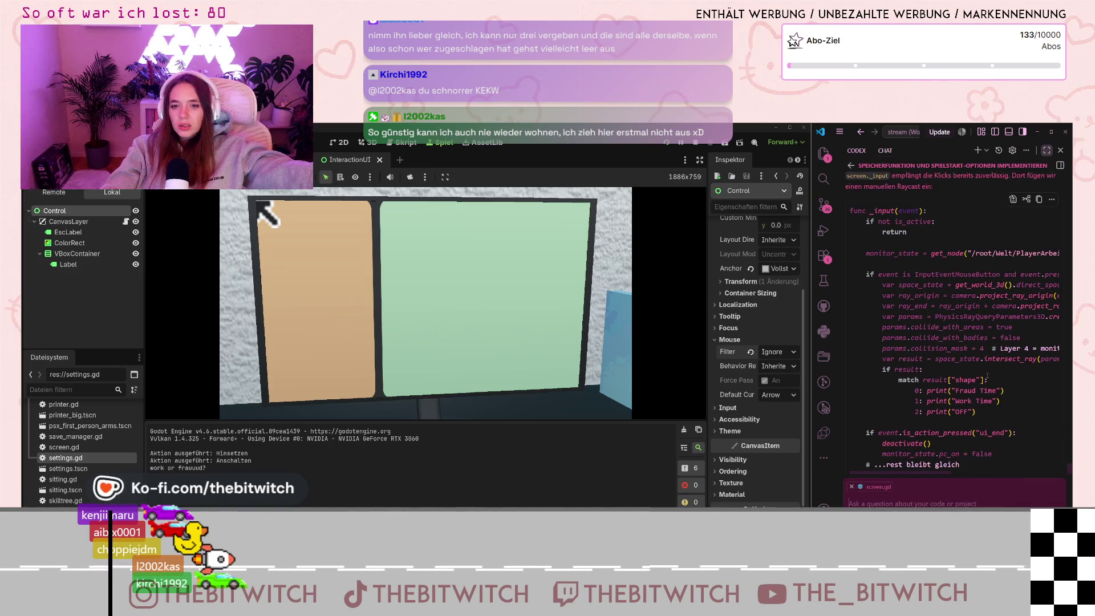
pyautogui.scroll(2, 952, 319)
pyautogui.scroll(4, 974, 412)
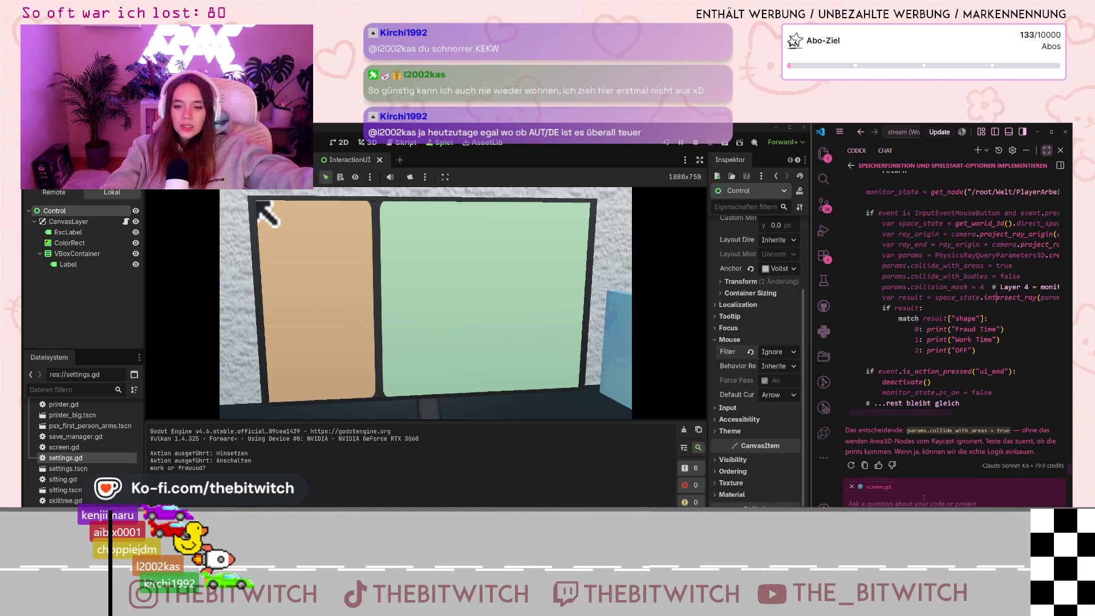
# Send Codex a two-line message rejecting the workaround and asking what now blocks the clicks
pyautogui.write('nee, das ist kei')
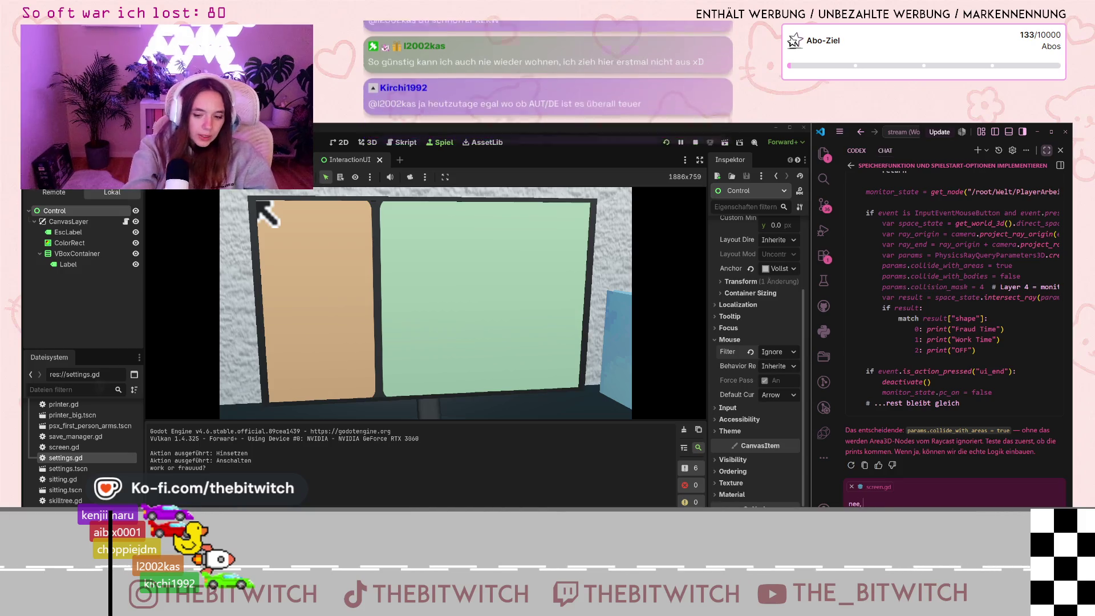
pyautogui.write('ne a')
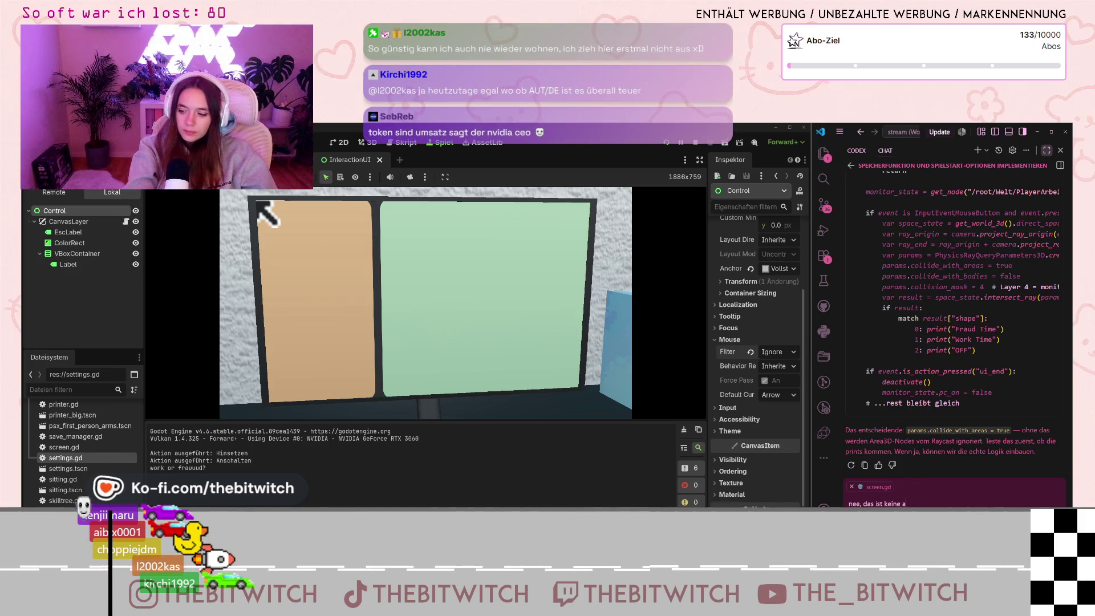
pyautogui.write('kzep')
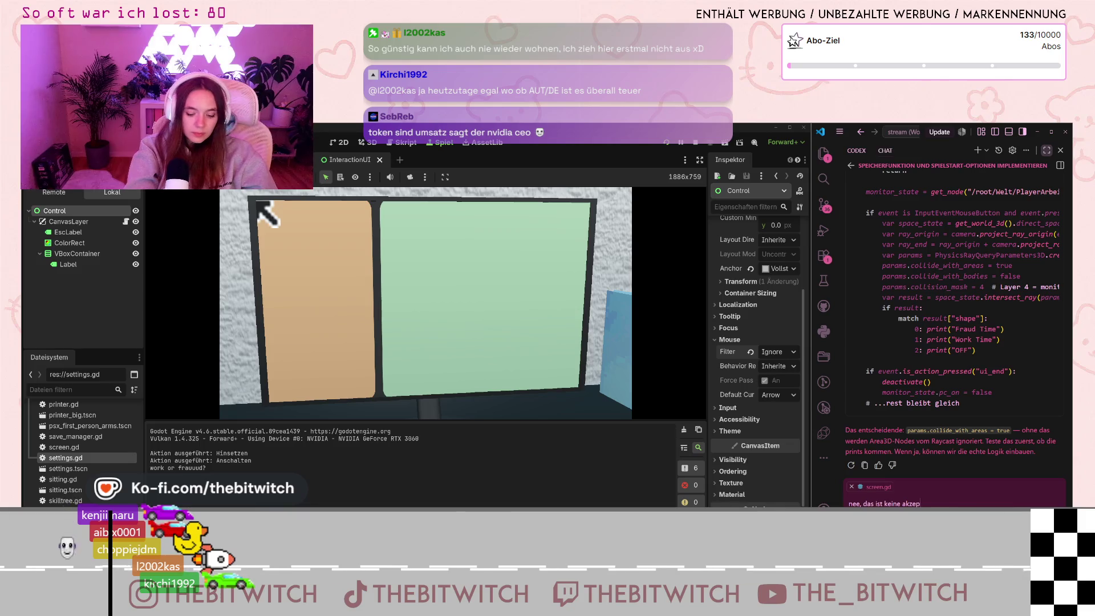
pyautogui.write('table lös')
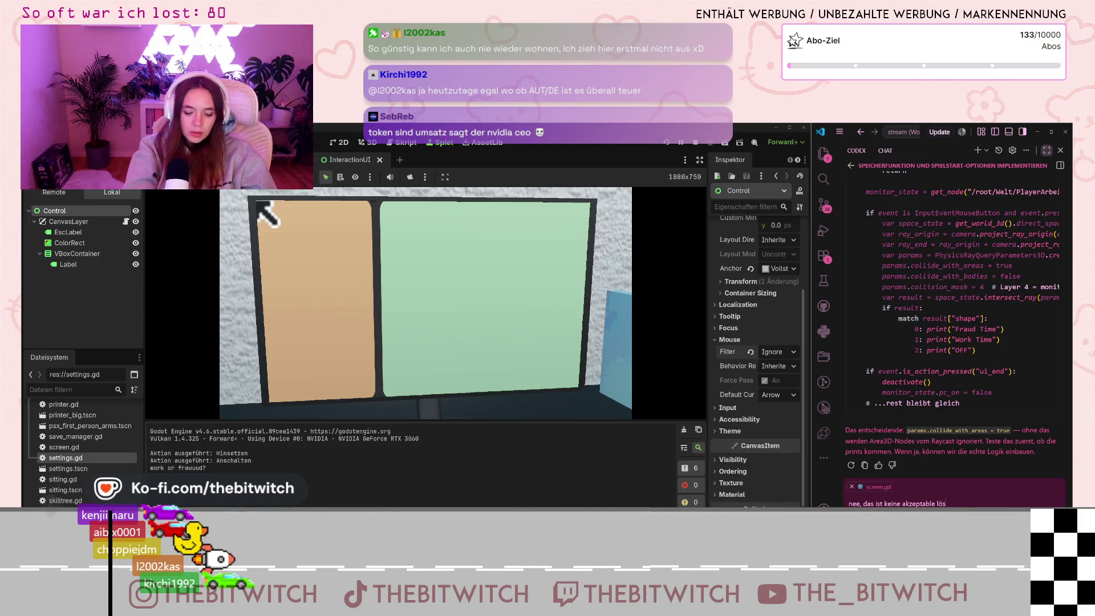
pyautogui.write('ung. vorher hat es au')
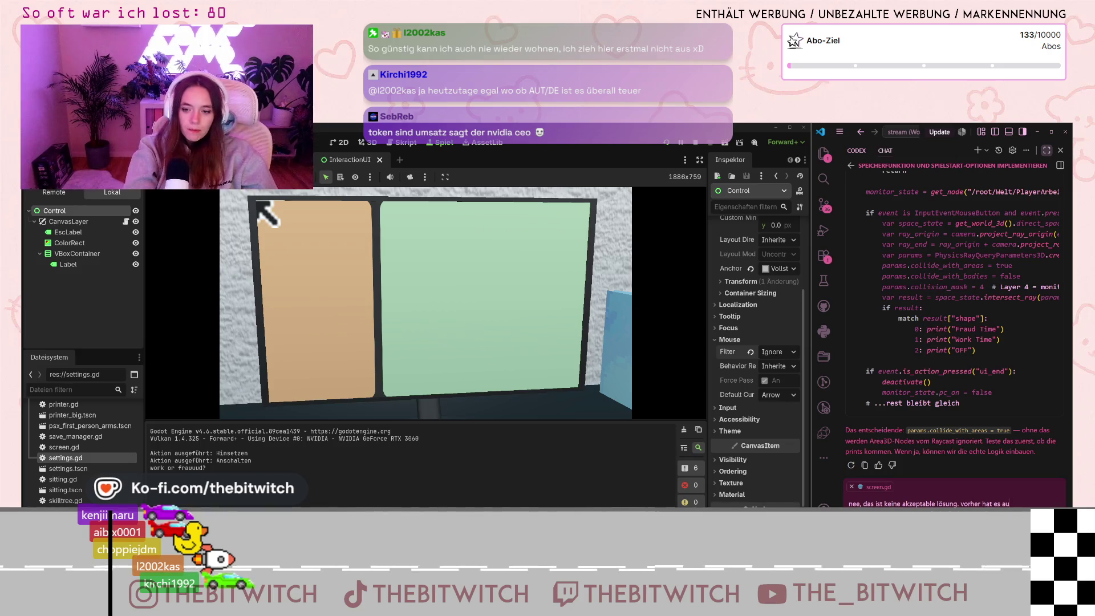
pyautogui.write('ch funktioniert.')
pyautogui.hotkey('shift', 'Return')
pyautogui.write('Ich  muss nur heraus')
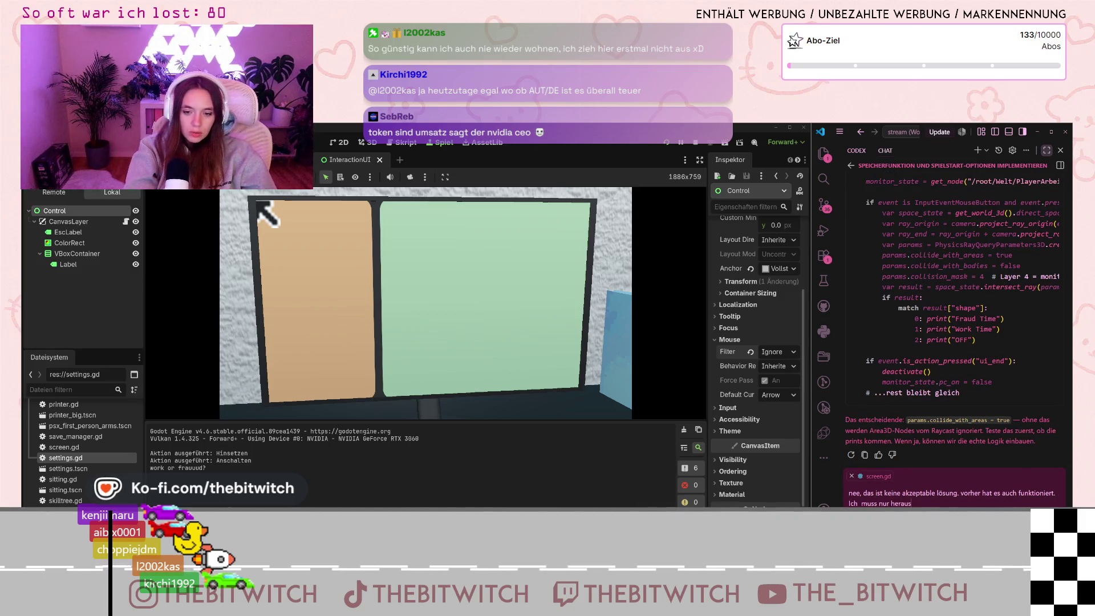
pyautogui.write('finden, was es jetzt blockiert. und mihc')
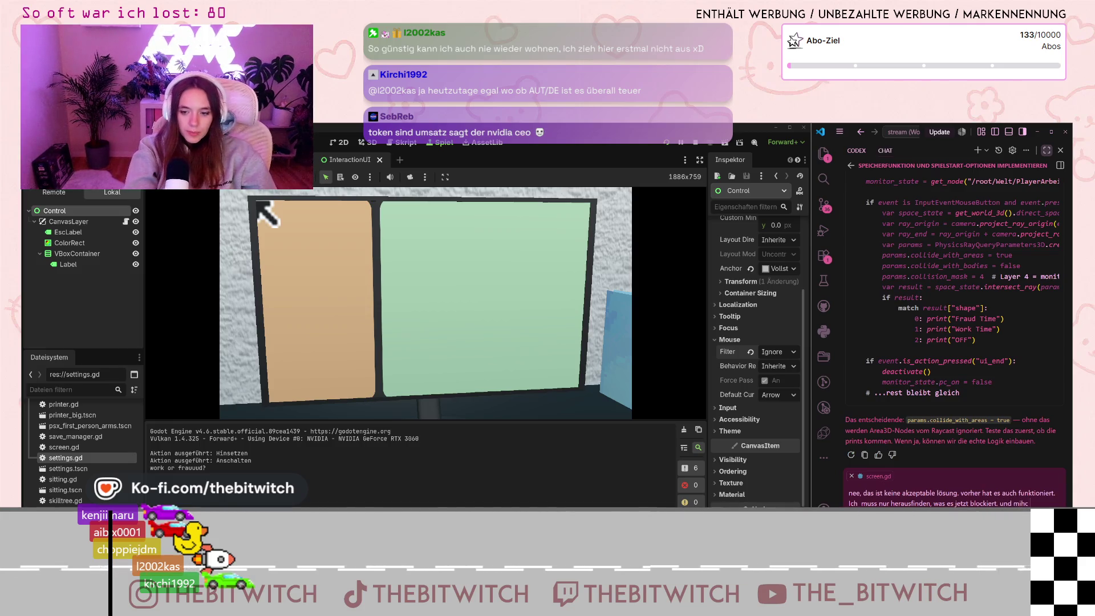
pyautogui.press('BackSpace')
pyautogui.press('BackSpace')
pyautogui.write('t "ich" meine ich "du"!')
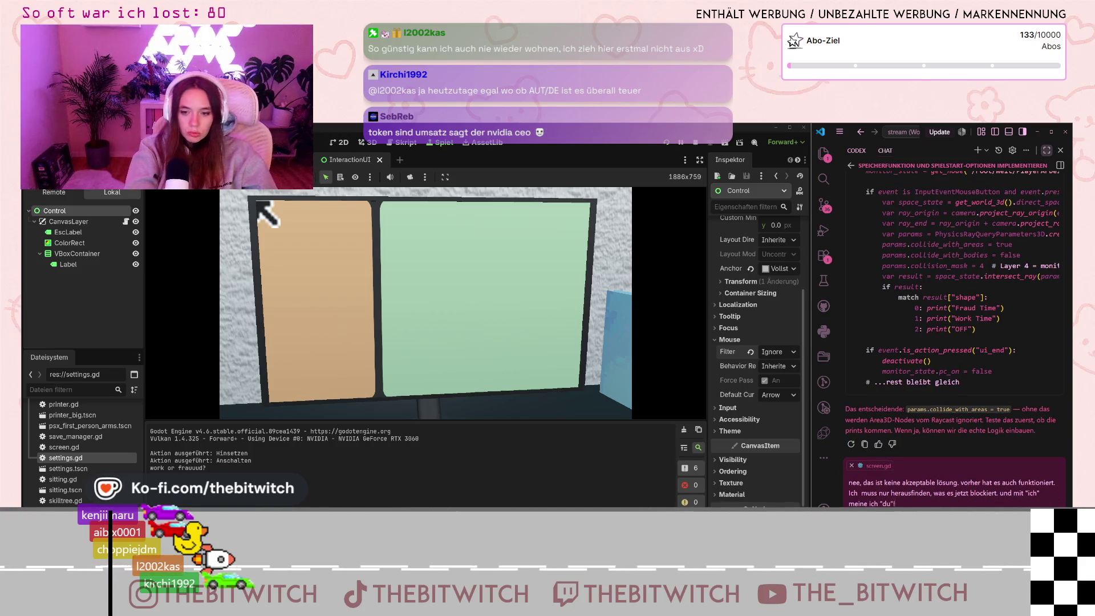
pyautogui.press('Return')
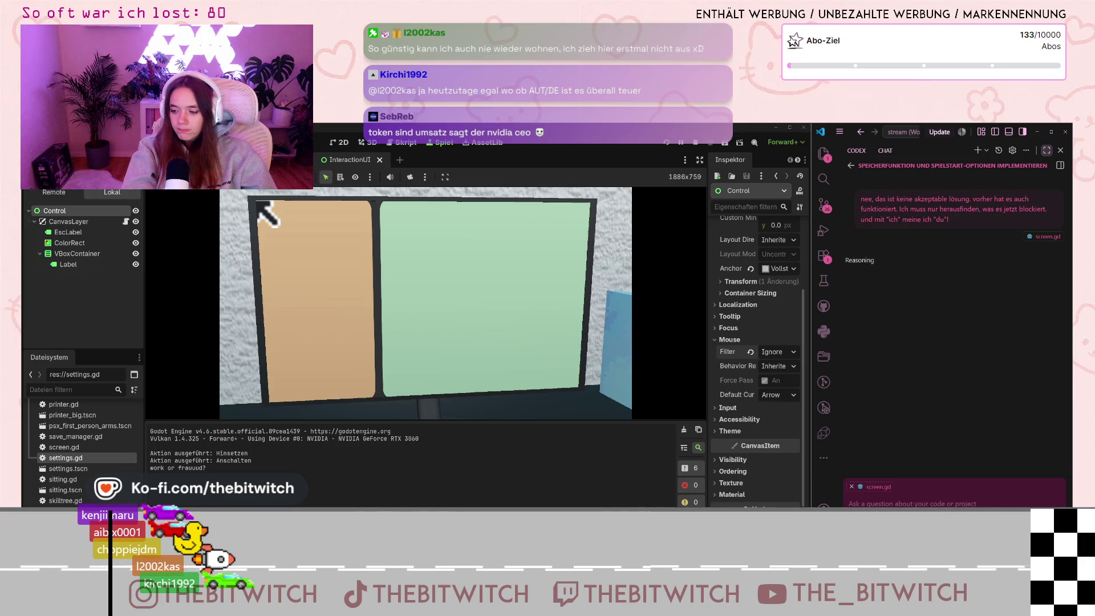